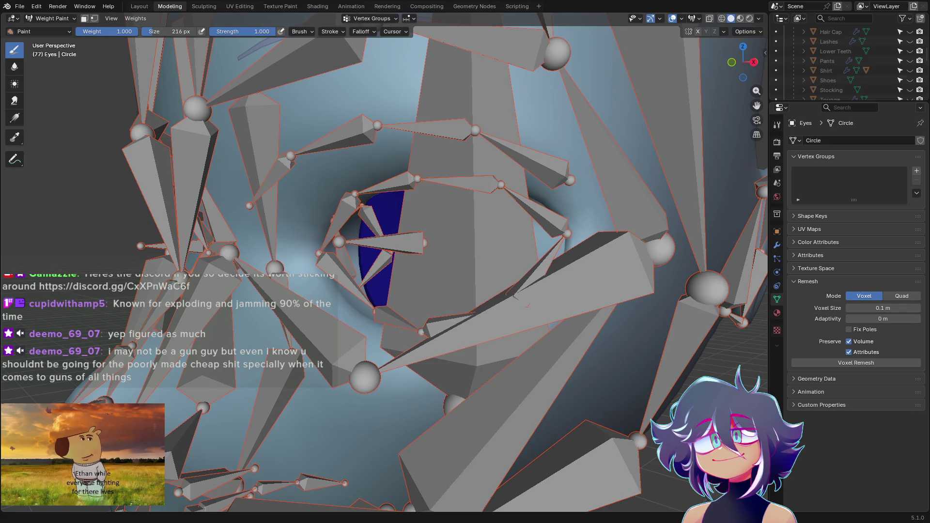
scroll(499, 177, "down", 10)
scroll(494, 133, "up", 2)
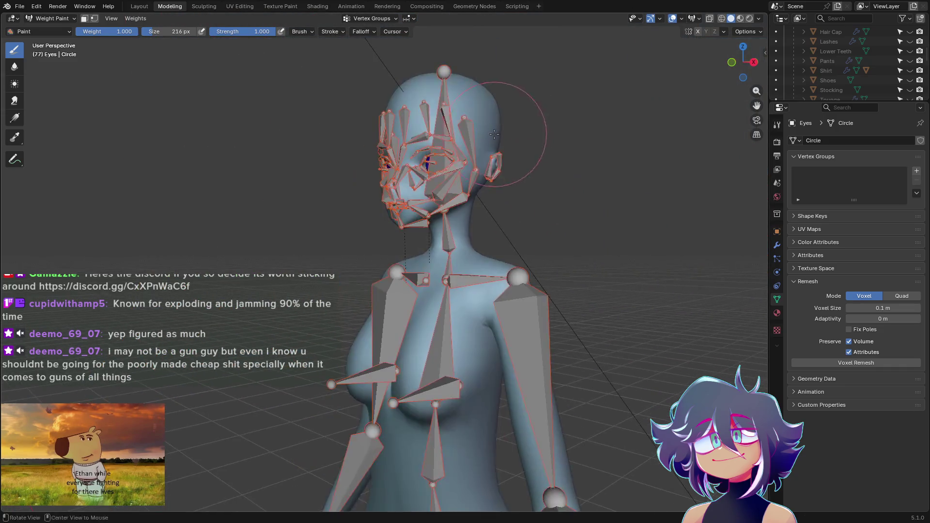
Orbit to a straight front view to inspect the Eyes mesh weight paint.
middle_click_drag(494, 133, 472, 174)
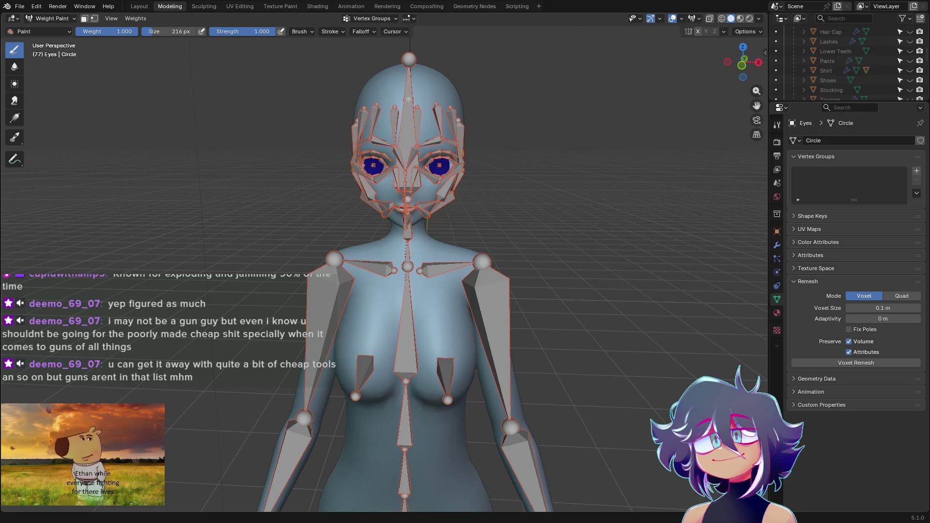
Switch the Eyes mesh from Weight Paint back to Object Mode.
left_click(51, 19)
left_click(65, 38)
scroll(466, 197, "down", 1)
scroll(479, 191, "down", 2)
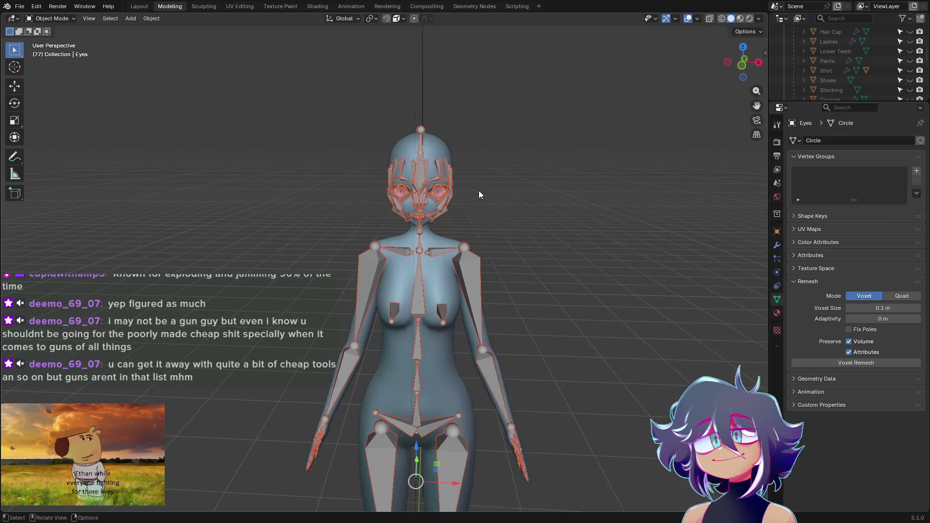
scroll(476, 193, "up", 1)
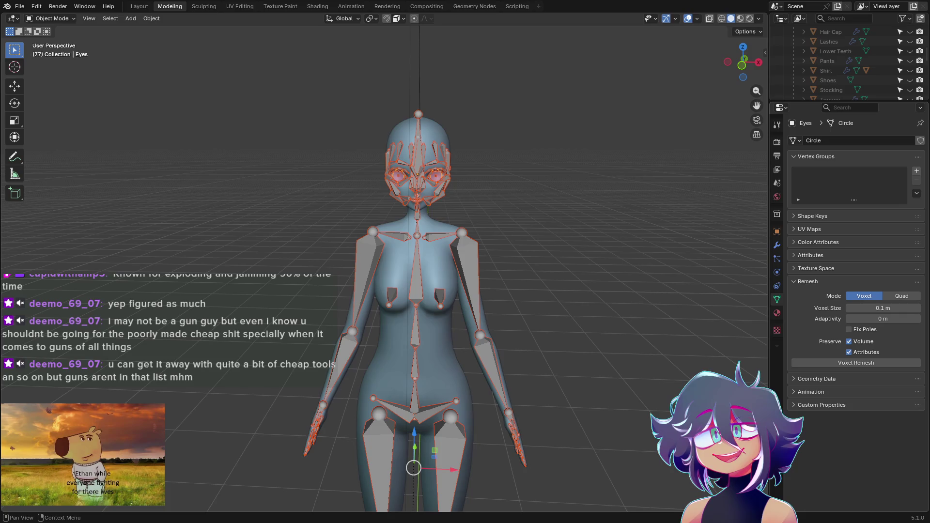
scroll(410, 291, "down", 1)
scroll(842, 66, "down", 4)
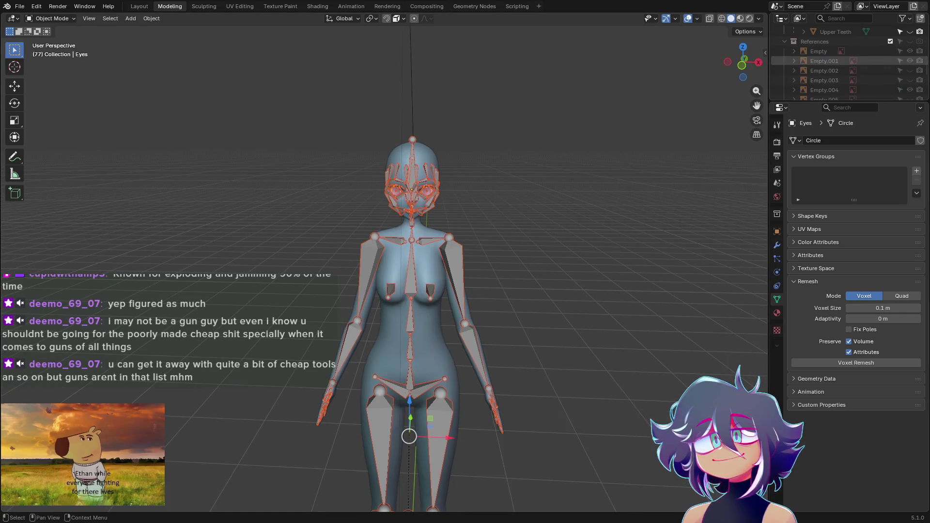
scroll(911, 68, "up", 4)
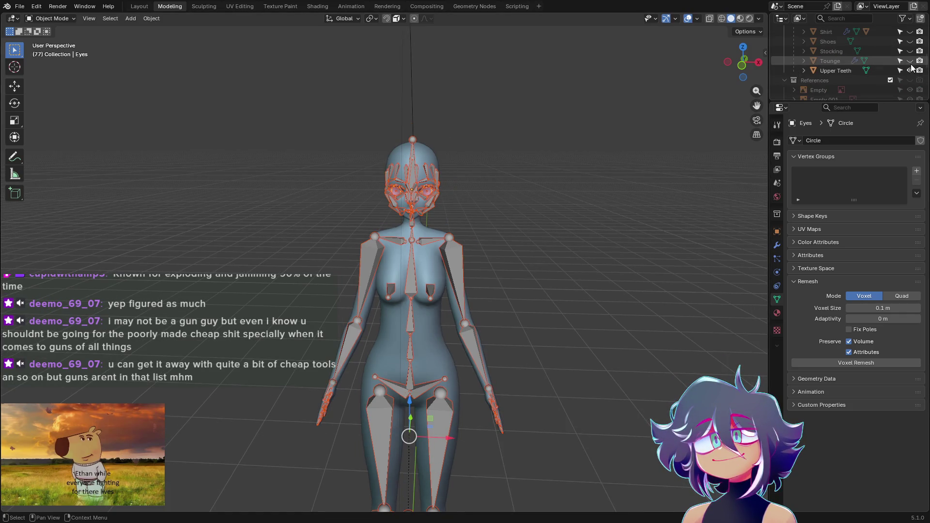
scroll(912, 67, "up", 1)
scroll(908, 67, "up", 1)
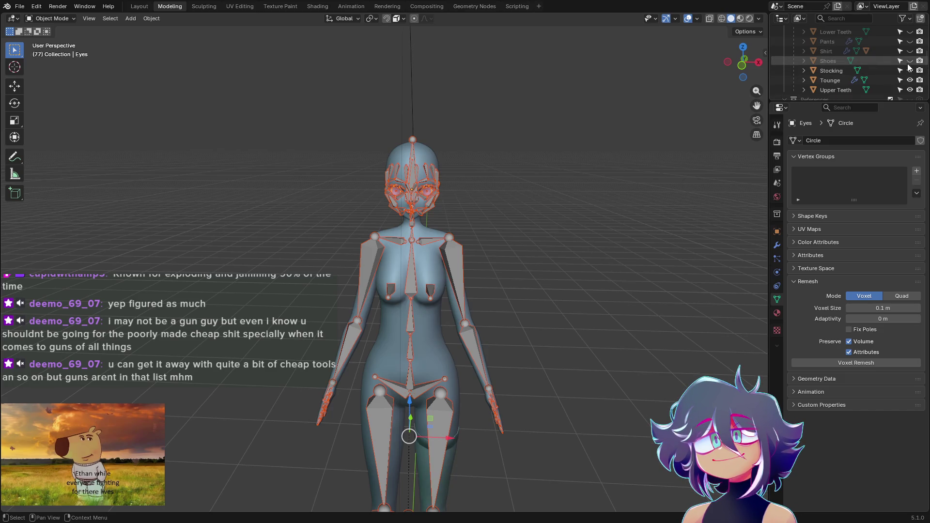
Unhide the Shoes, Shirt, Pants, Lower Teeth, Hair Cap and Collar in the Outliner.
left_click(910, 61)
left_click(910, 41)
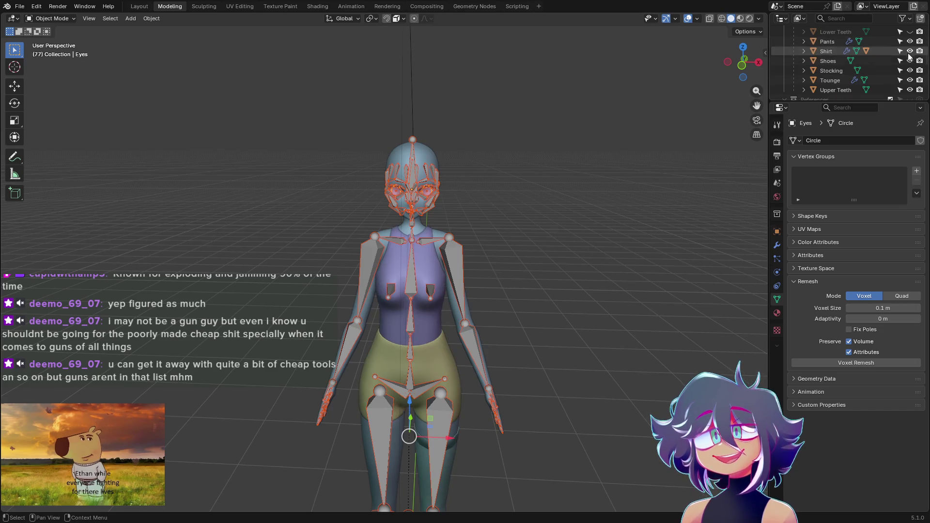
scroll(912, 70, "up", 2)
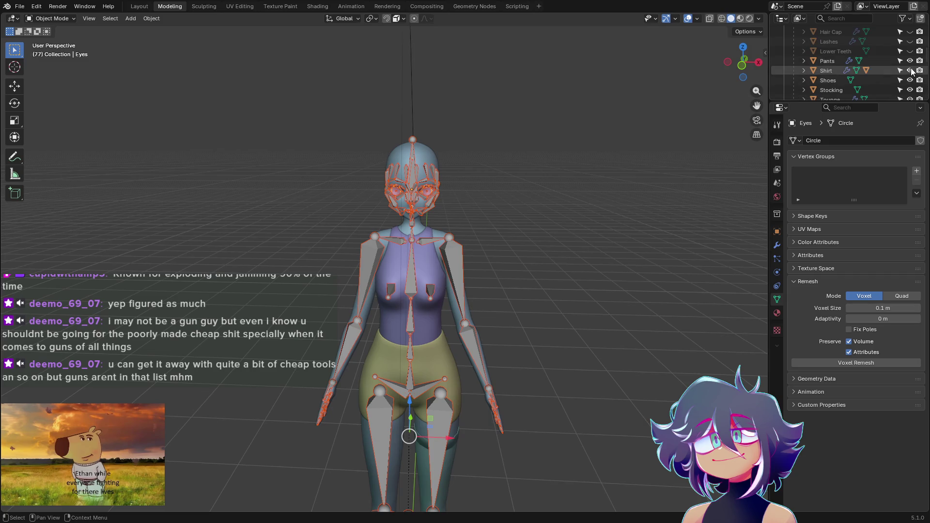
left_click(910, 51)
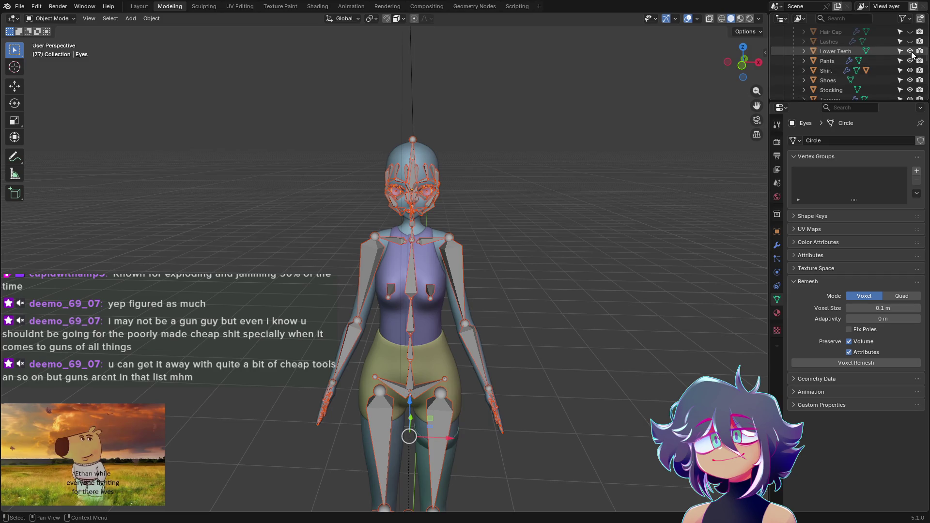
scroll(912, 53, "up", 1)
scroll(908, 57, "up", 1)
left_click(910, 52)
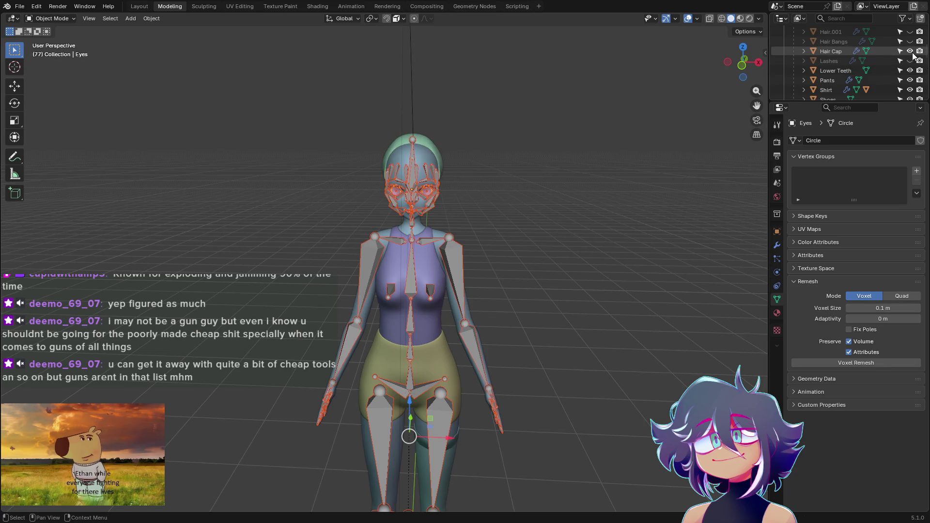
scroll(914, 62, "up", 1)
scroll(914, 67, "up", 1)
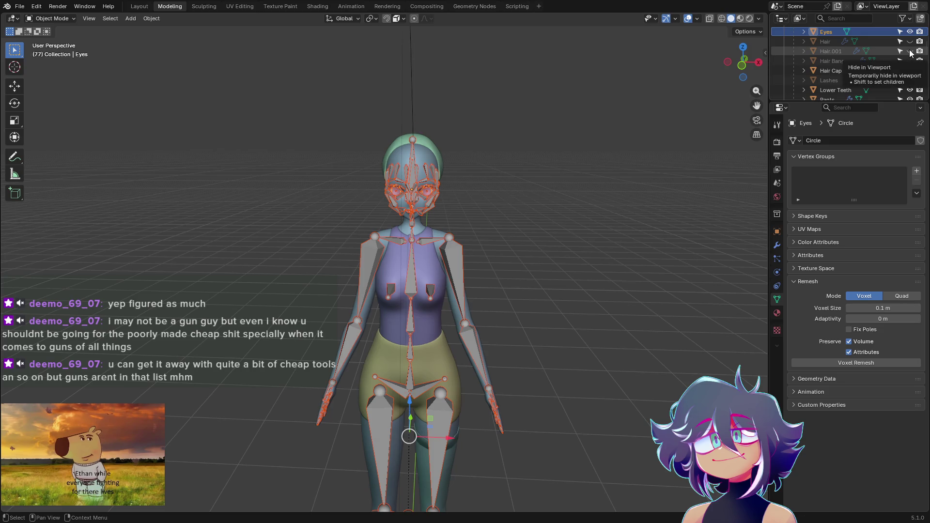
scroll(910, 52, "up", 2)
scroll(910, 59, "up", 2)
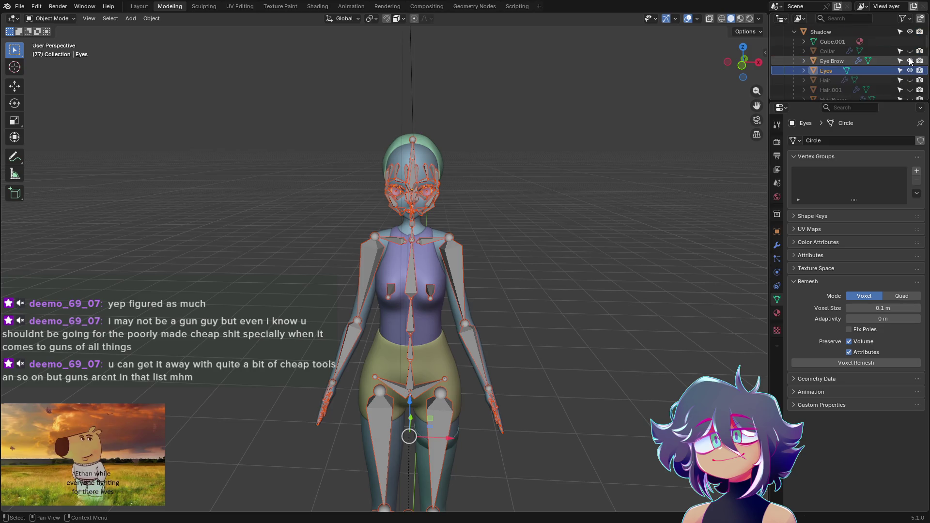
left_click(910, 52)
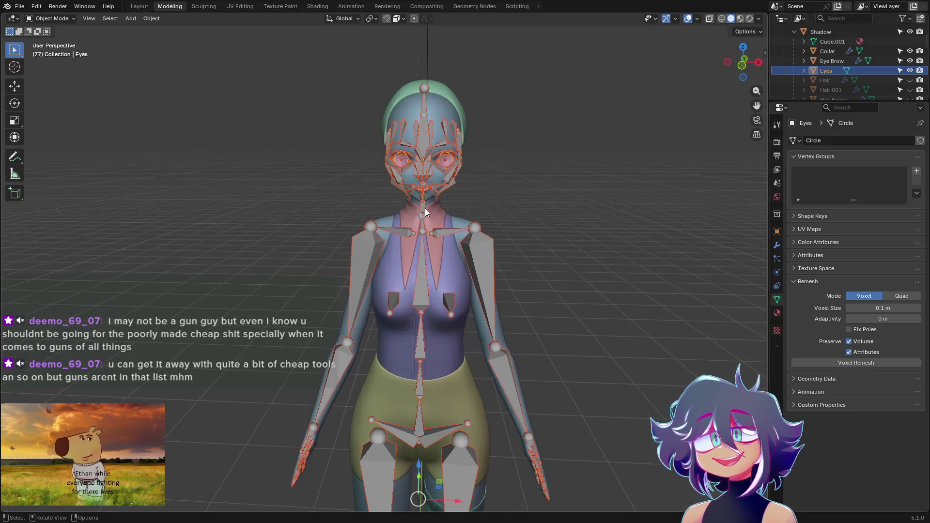
scroll(425, 209, "up", 3)
Select the character meshes with the metarig active and bring up Set Parent To.
left_click(540, 315)
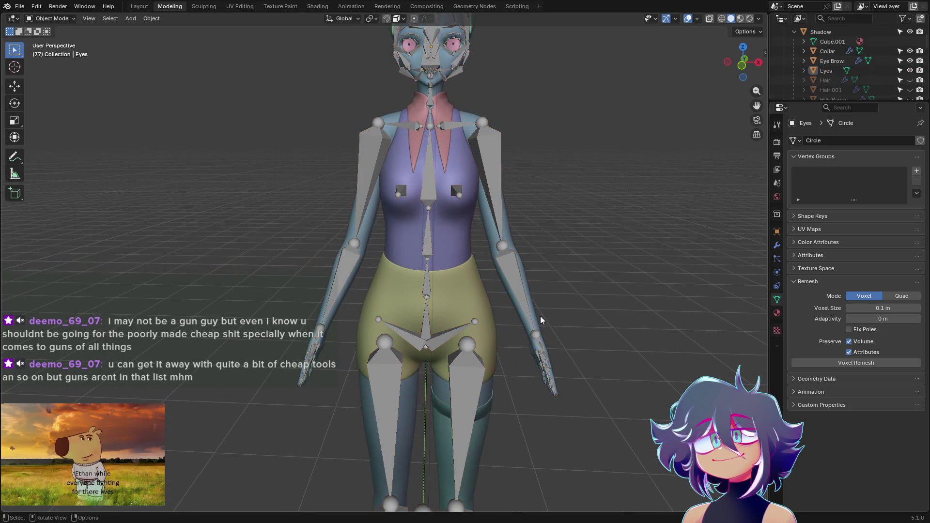
middle_click_drag(466, 259, 525, 311)
scroll(524, 310, "down", 3)
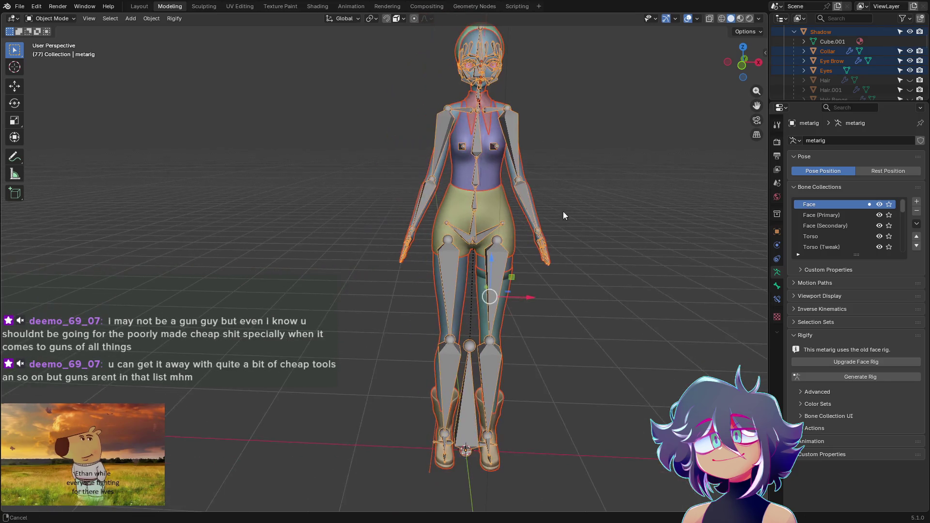
middle_click_drag(563, 211, 490, 207, "shift")
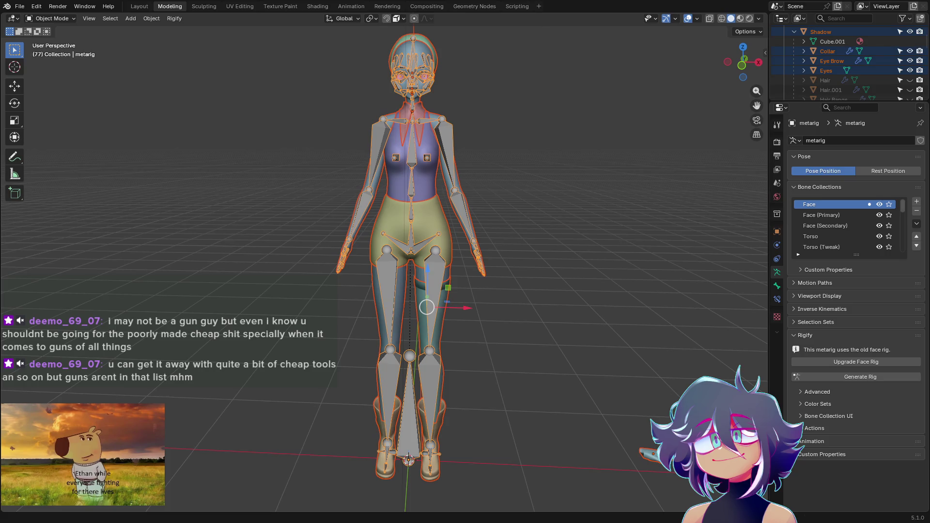
key("ctrl+p")
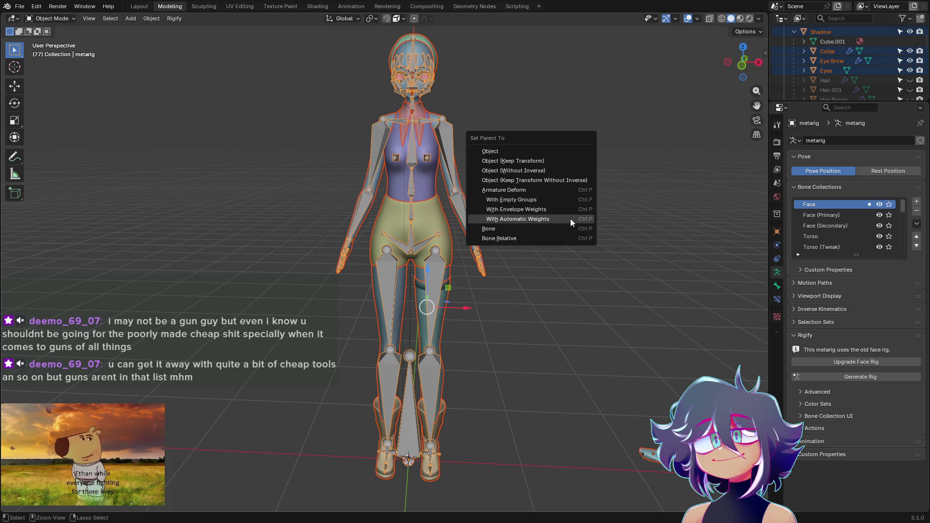
Parent the meshes to the metarig with Armature Deform using automatic weights.
left_click(536, 219)
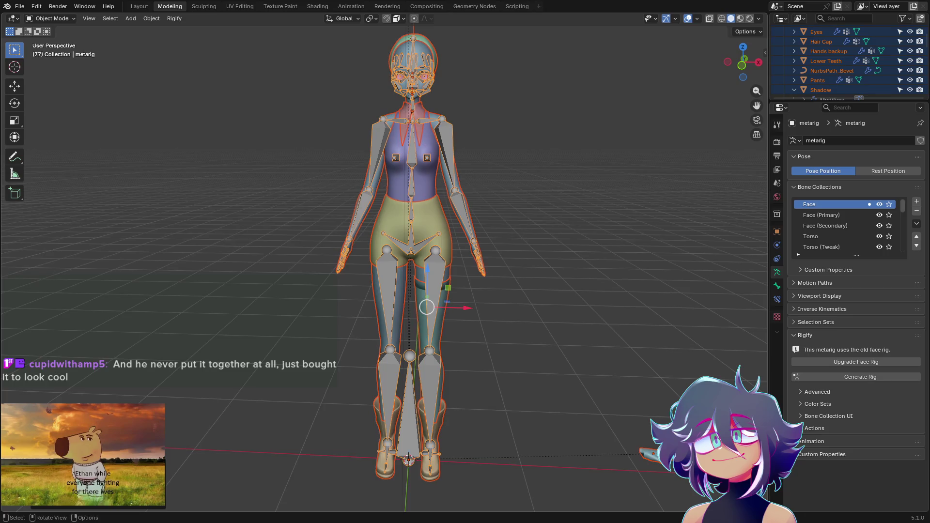
Orbit in around the head to look over the face bones up close.
middle_click_drag(532, 182, 533, 204)
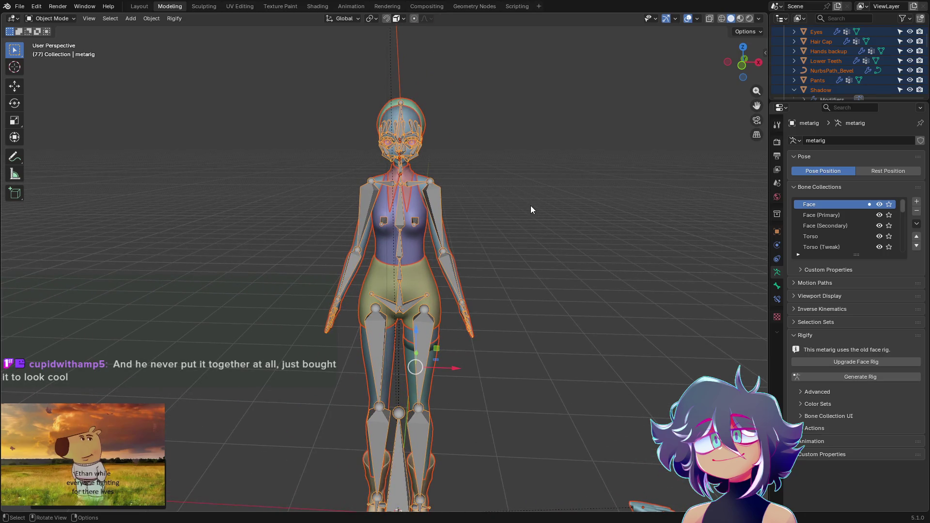
scroll(530, 209, "up", 5)
mouse_move(426, 136)
middle_mouse_down()
mouse_move(487, 227)
mouse_move(429, 249)
mouse_move(414, 244)
middle_mouse_up()
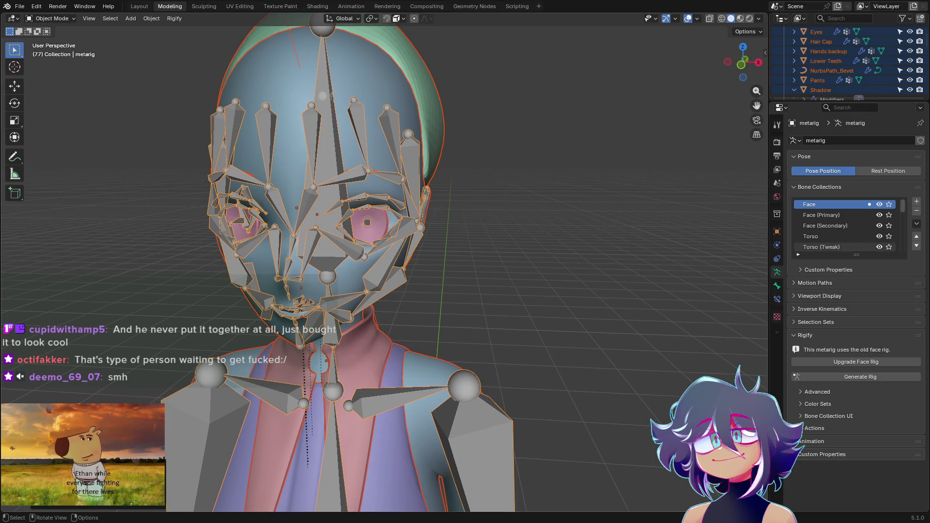
middle_click_drag(408, 204, 467, 201)
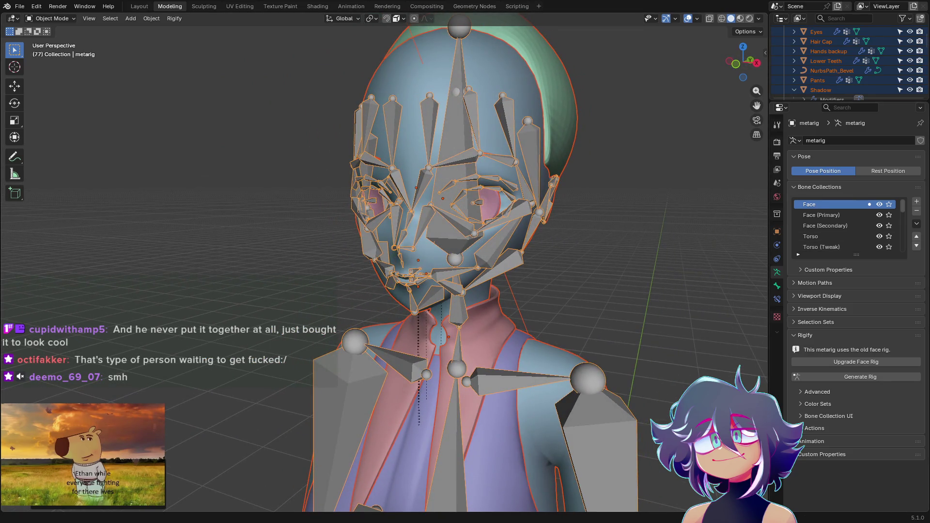
middle_click_drag(545, 218, 508, 217)
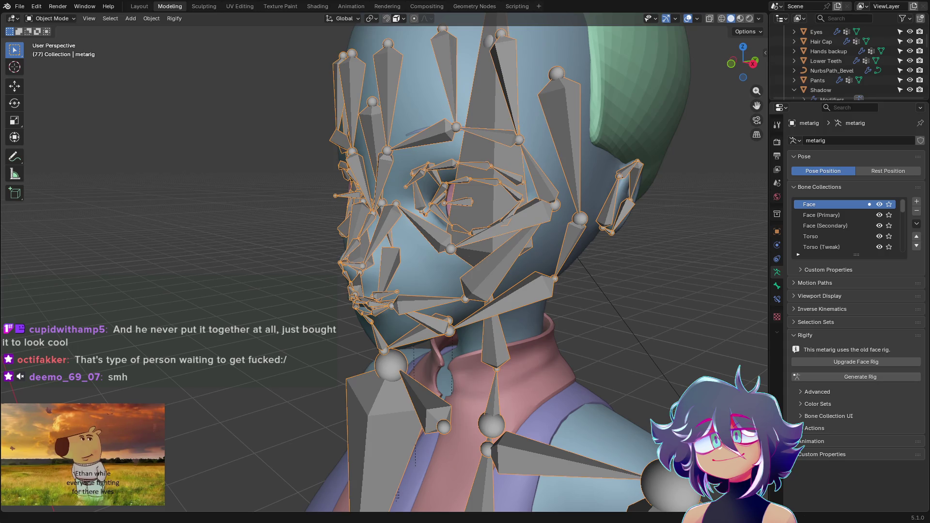
middle_click_drag(443, 255, 503, 258)
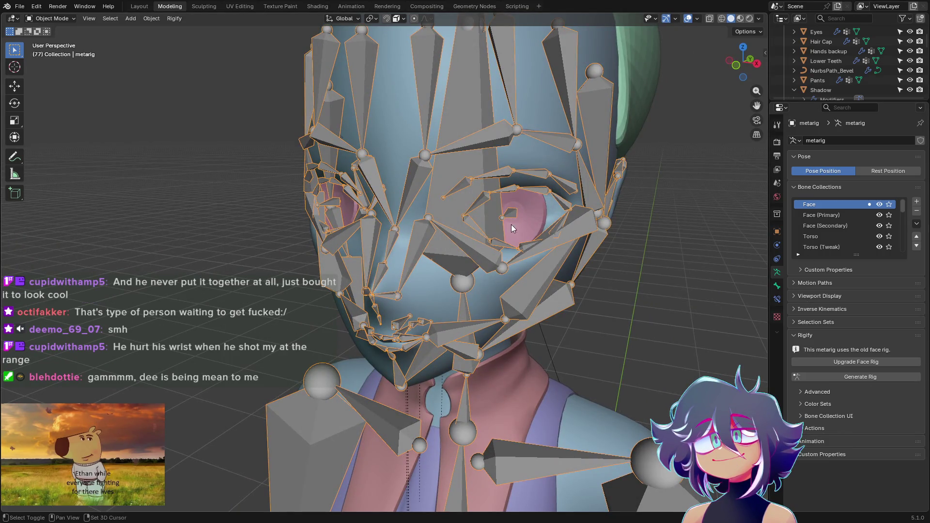
Check the rig's bones in Edit Mode, then make the Eyes mesh active.
left_click(518, 216, "shift")
key("Tab")
key("Tab")
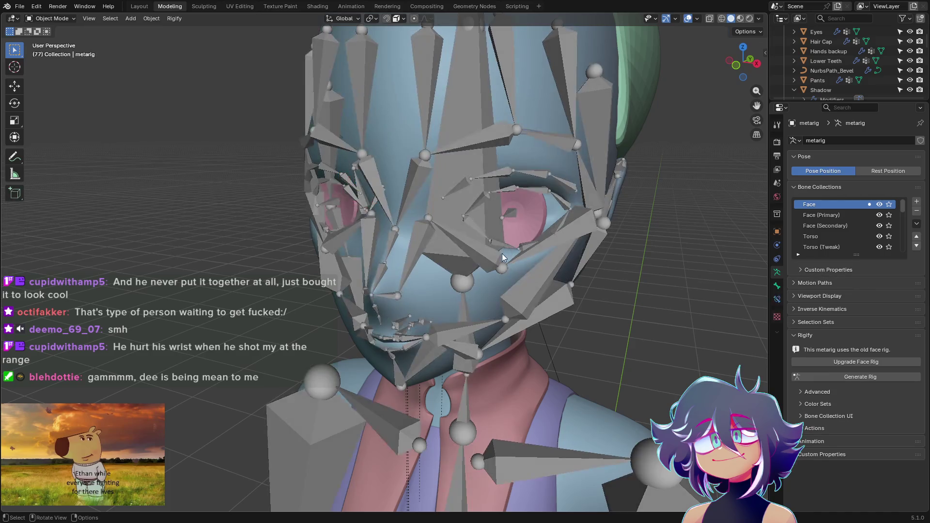
left_click(542, 209)
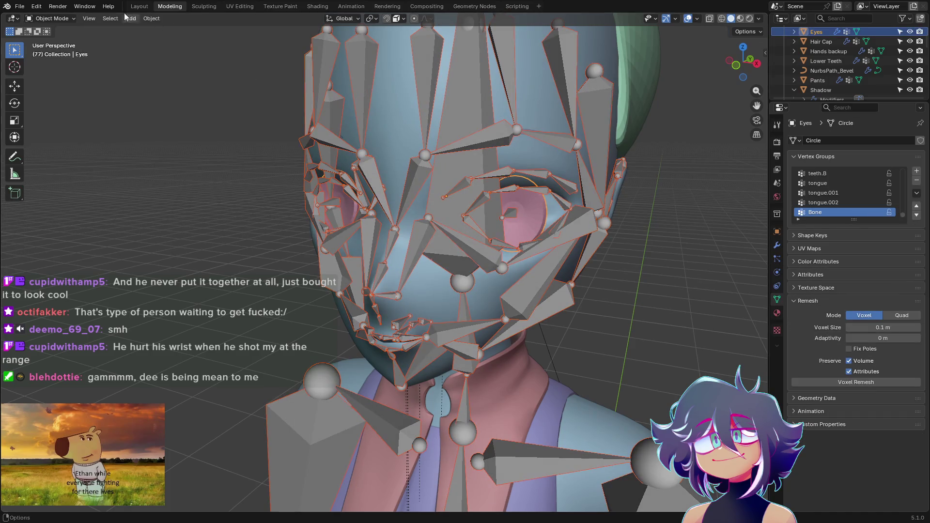
Enter Weight Paint and select the eye.L bone to view its weights on the eye.
left_click(51, 18)
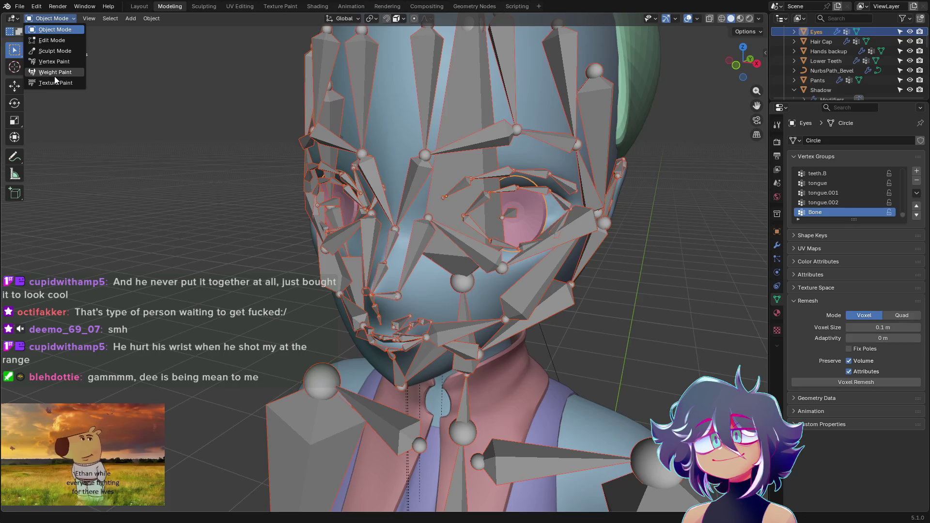
left_click(54, 72)
scroll(596, 228, "up", 3)
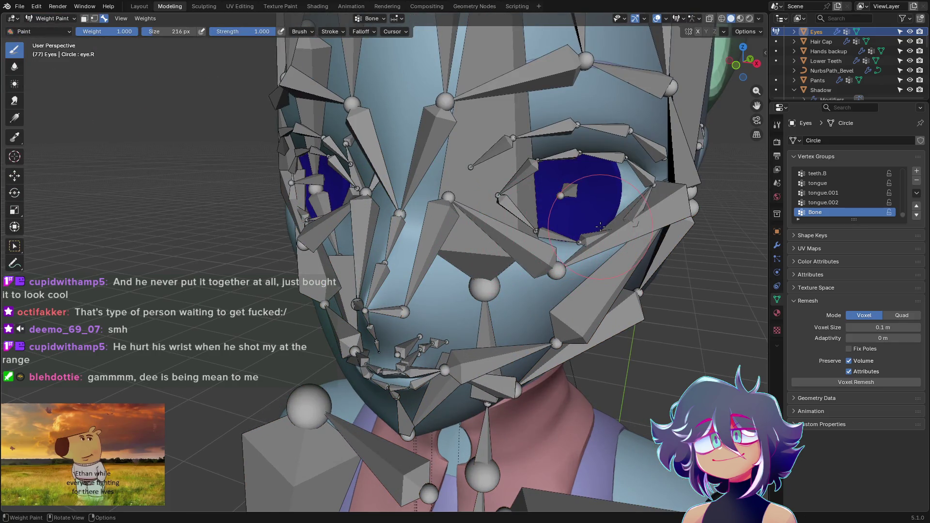
middle_click_drag(596, 228, 118, 23)
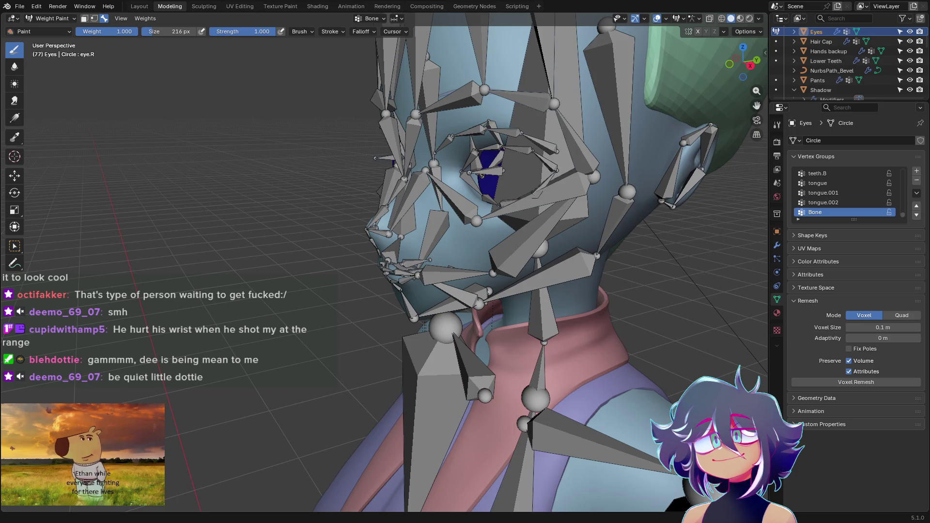
middle_click_drag(654, 237, 511, 200)
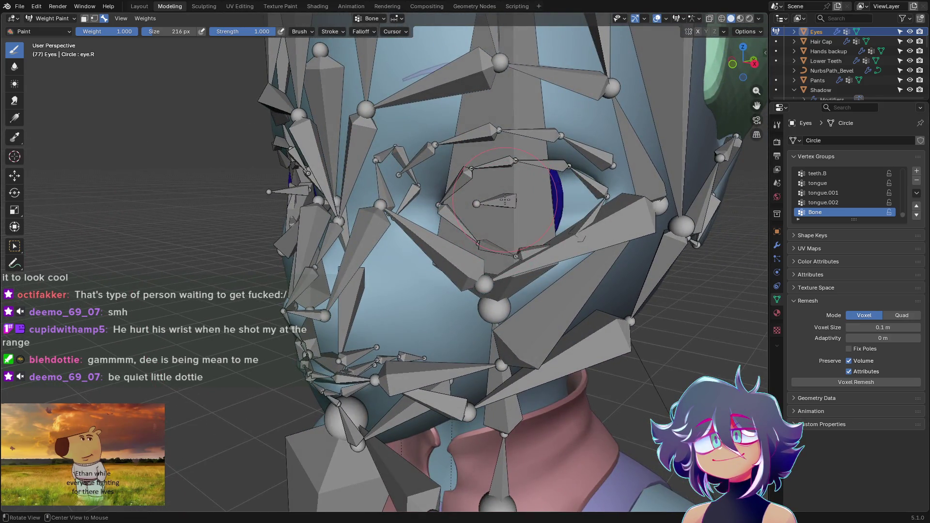
mouse_move(508, 198)
middle_mouse_down()
mouse_move(512, 207)
mouse_move(496, 207)
middle_mouse_up()
left_click(495, 206, "ctrl")
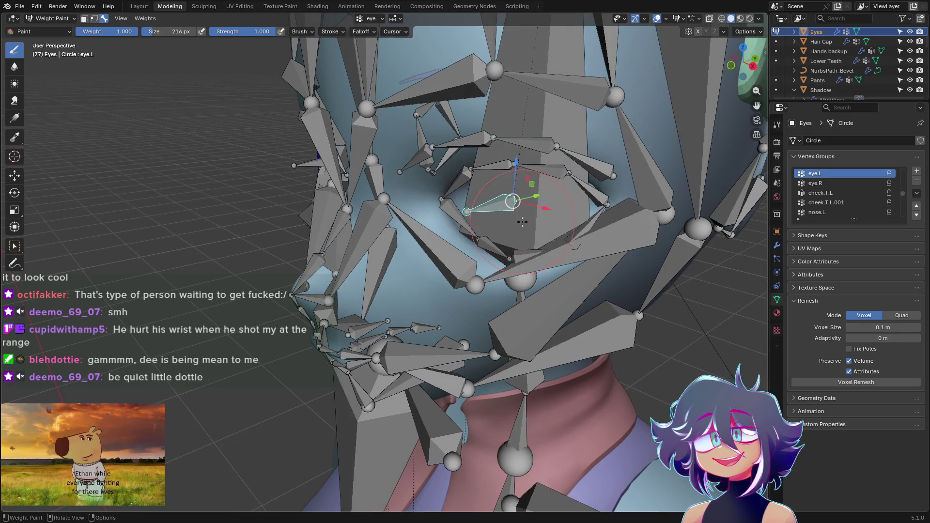
left_click(545, 180, "ctrl")
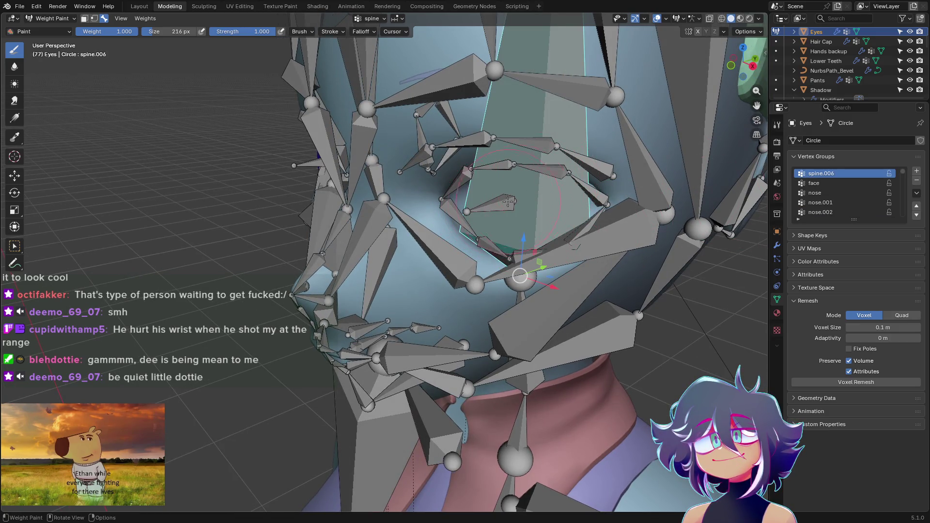
left_click(524, 198, "ctrl")
Paint full weight 1.0 over the left eye so it reads red for eye.L.
middle_click_drag(523, 198, 591, 200)
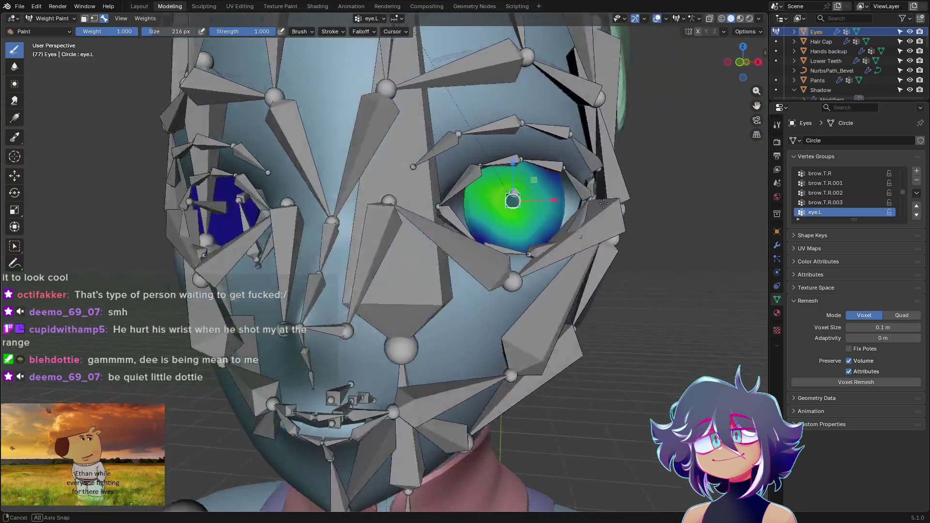
mouse_move(583, 234)
middle_mouse_down()
mouse_move(603, 206)
mouse_move(609, 234)
mouse_move(579, 233)
mouse_move(587, 228)
middle_mouse_up()
scroll(579, 233, "down", 4)
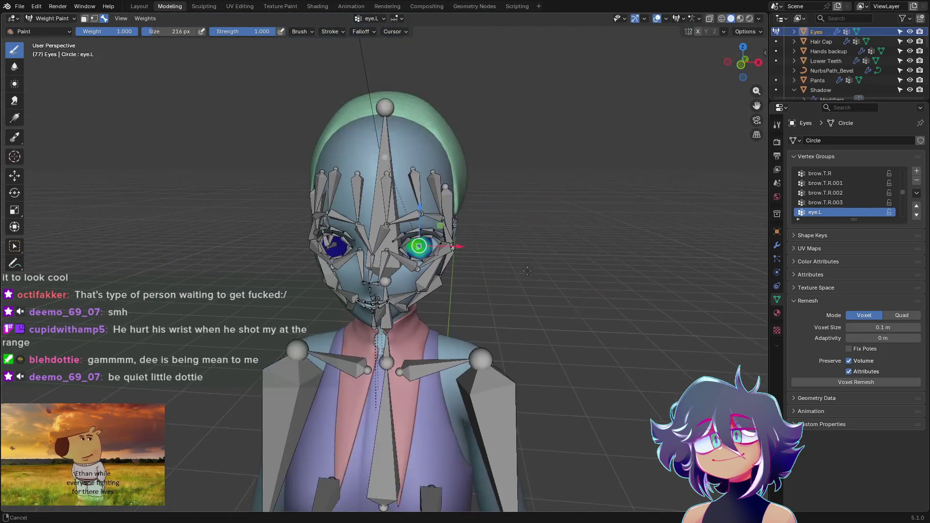
scroll(587, 228, "up", 3)
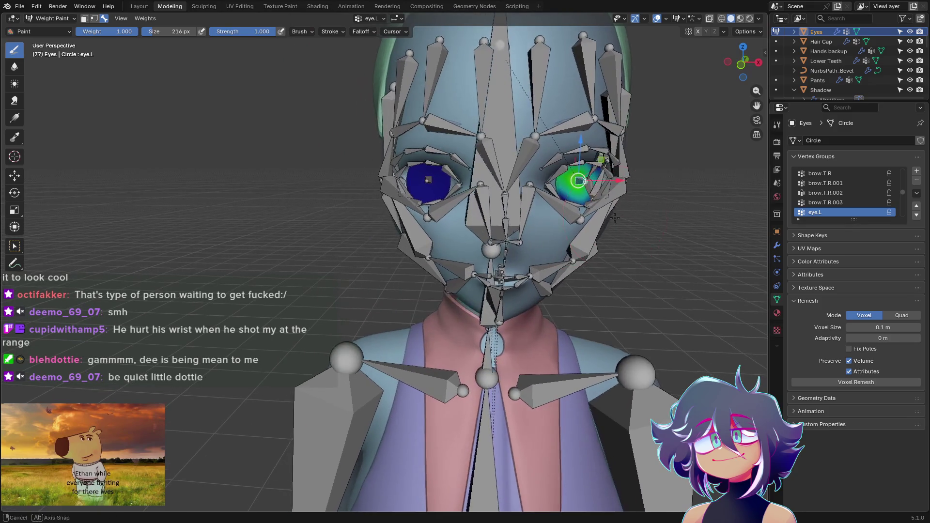
mouse_move(587, 229)
middle_mouse_down()
mouse_move(615, 211)
mouse_move(497, 224)
middle_mouse_up()
scroll(615, 212, "up", 2)
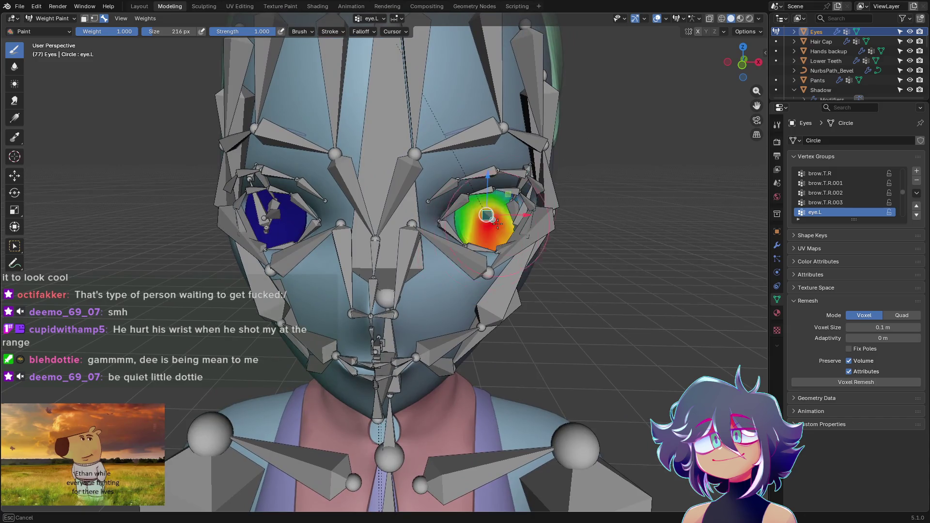
left_click_drag(497, 224, 465, 230)
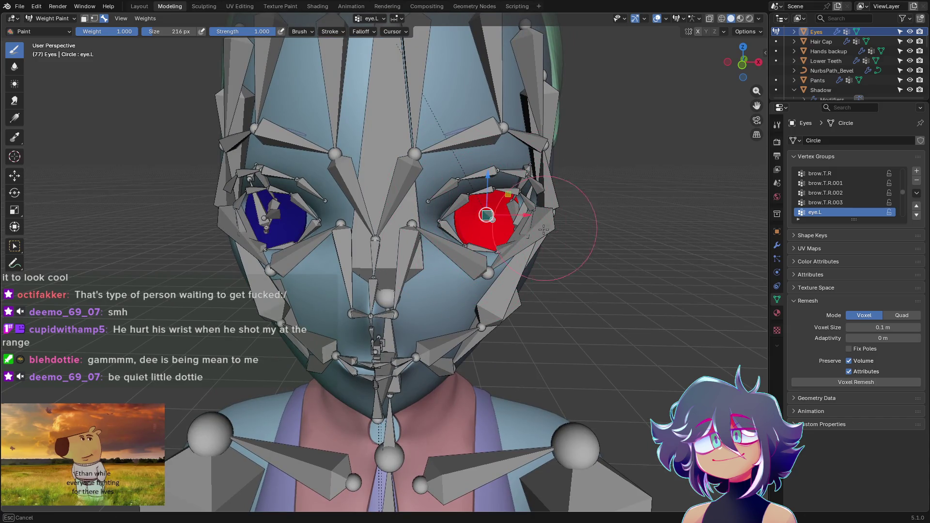
mouse_move(489, 258)
middle_mouse_down()
mouse_move(503, 207)
mouse_move(414, 259)
middle_mouse_up()
scroll(415, 259, "up", 5)
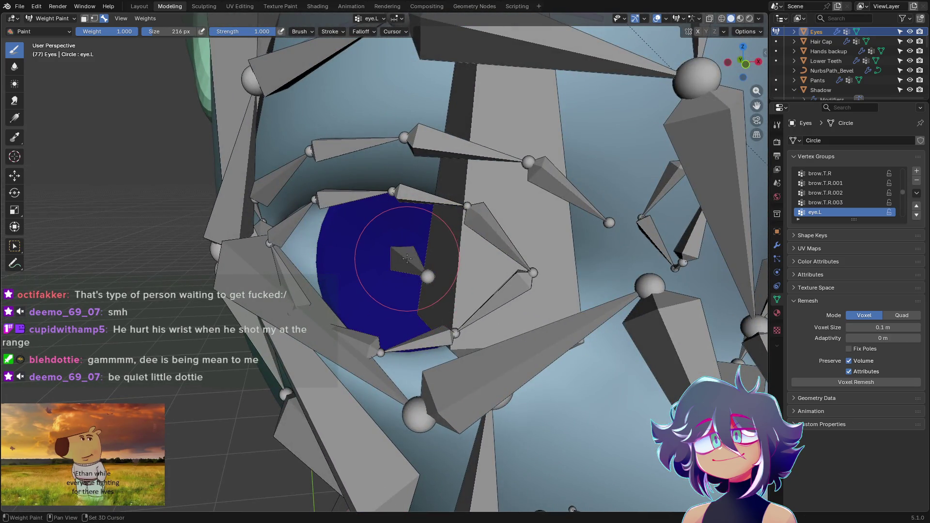
Select the eye.R bone and paint full weight 1.0 over the right eye.
left_click(405, 258, "ctrl")
scroll(400, 258, "down", 5)
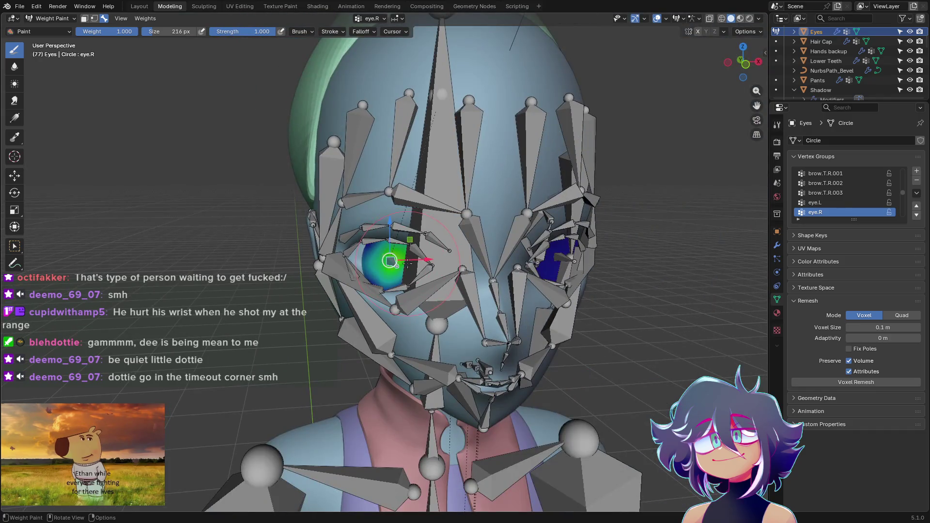
mouse_move(401, 258)
middle_mouse_down()
mouse_move(390, 260)
mouse_move(420, 300)
mouse_move(392, 264)
middle_mouse_up()
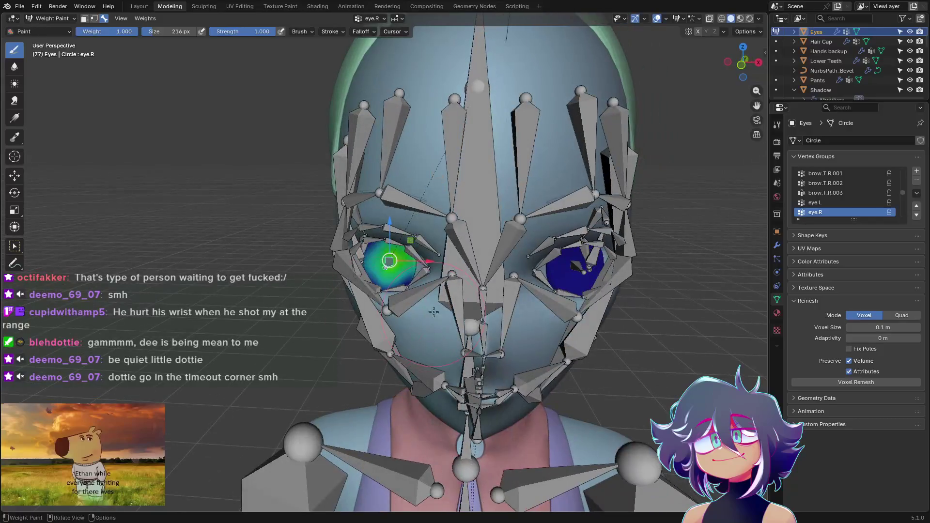
left_click_drag(393, 263, 389, 262)
mouse_move(388, 260)
middle_mouse_down()
mouse_move(352, 323)
mouse_move(447, 296)
middle_mouse_up()
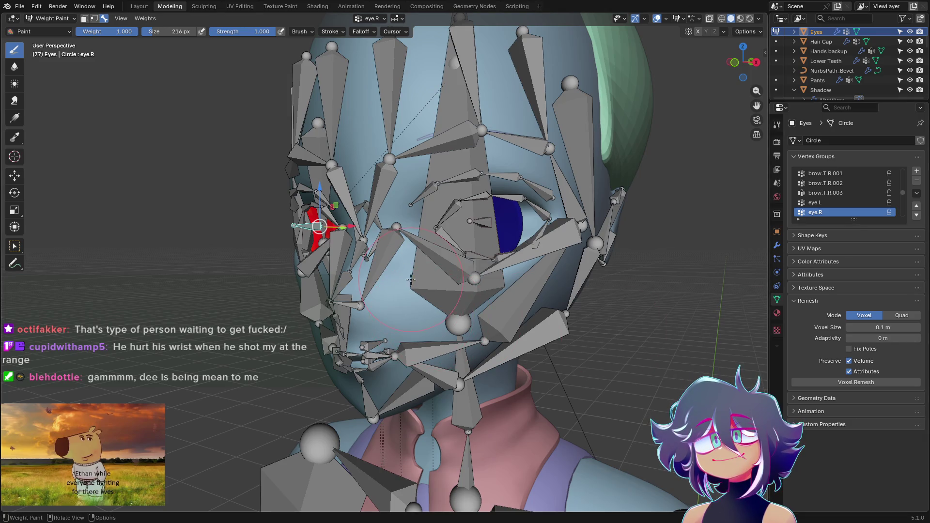
mouse_move(439, 318)
middle_mouse_down()
mouse_move(411, 305)
mouse_move(423, 319)
mouse_move(405, 300)
mouse_move(442, 310)
mouse_move(378, 298)
mouse_move(443, 259)
middle_mouse_up()
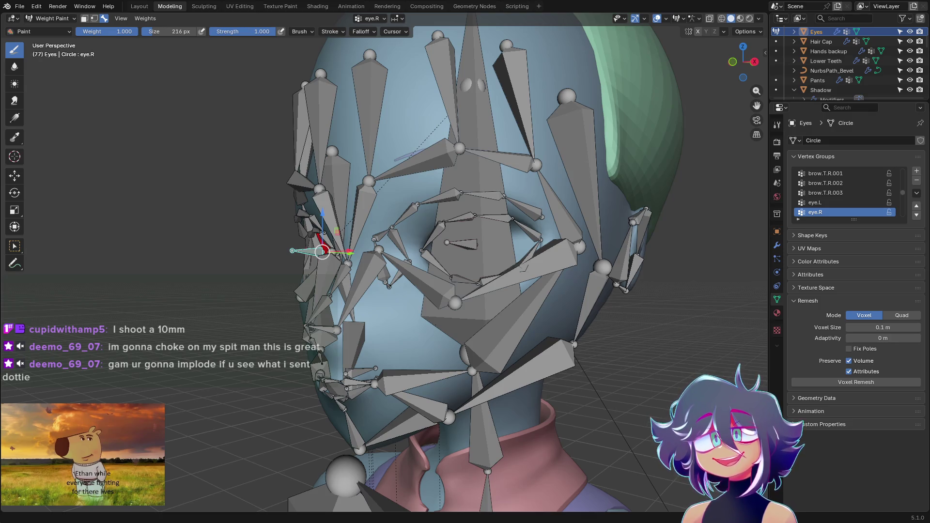
Orbit around the head from side and front to review the eye.R weights.
mouse_move(479, 247)
middle_mouse_down()
mouse_move(465, 251)
mouse_move(552, 248)
mouse_move(533, 293)
middle_mouse_up()
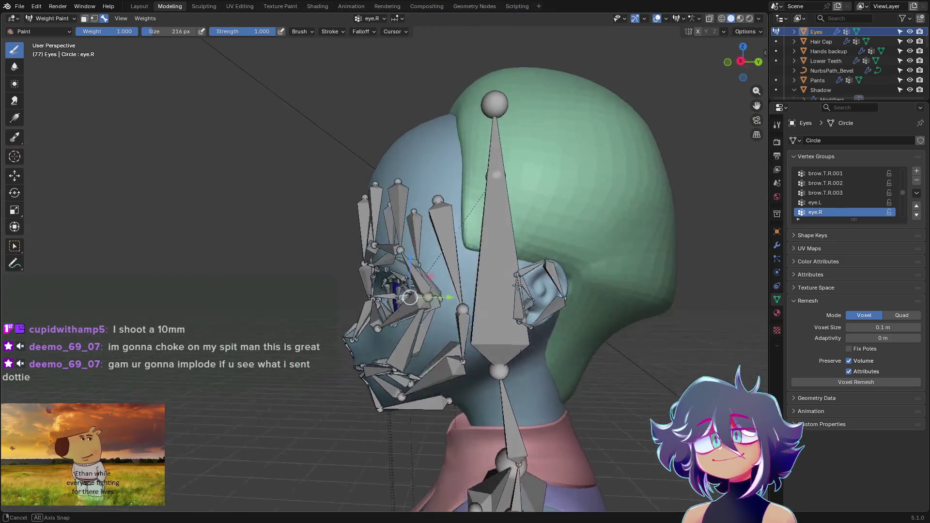
mouse_move(533, 292)
middle_mouse_down()
mouse_move(512, 291)
mouse_move(674, 301)
middle_mouse_up()
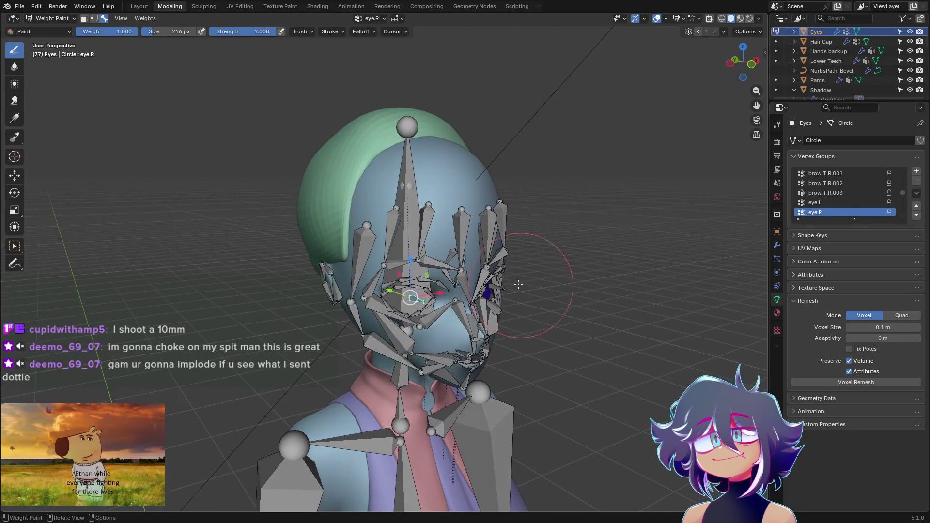
middle_click_drag(509, 269, 561, 258)
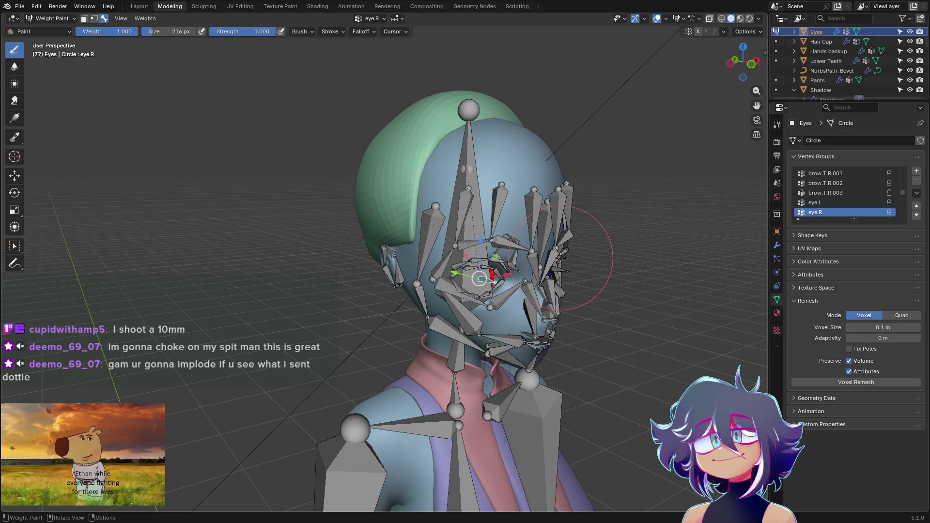
mouse_move(559, 257)
middle_mouse_down()
mouse_move(402, 225)
mouse_move(494, 232)
mouse_move(384, 213)
mouse_move(392, 197)
mouse_move(538, 187)
mouse_move(495, 186)
middle_mouse_up()
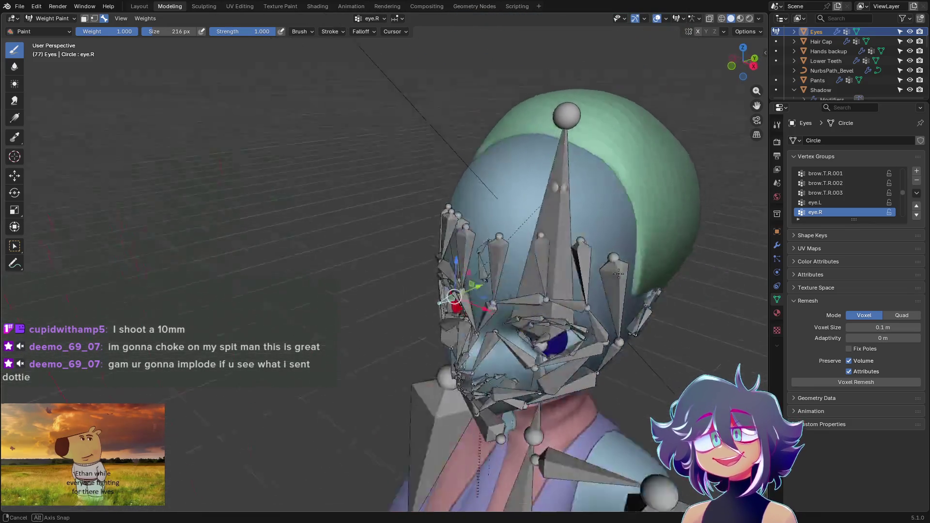
scroll(495, 186, "up", 2)
scroll(459, 202, "up", 1)
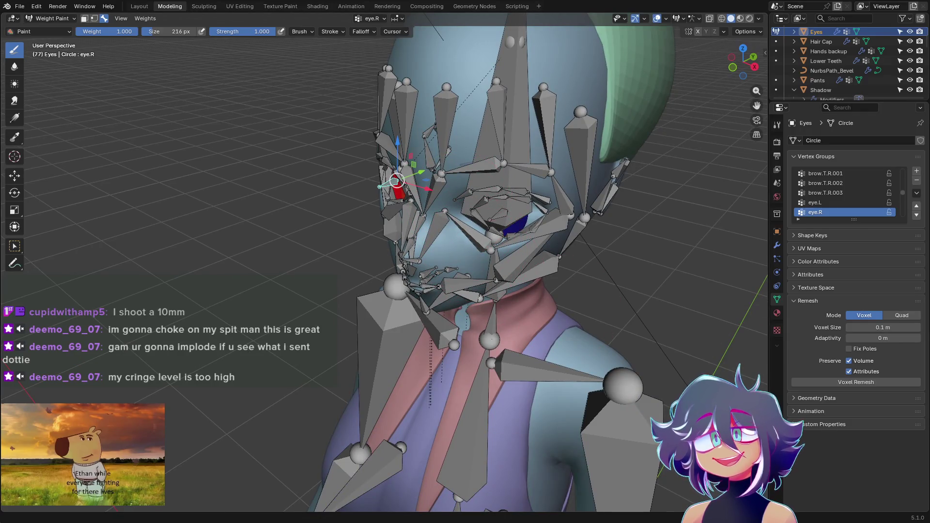
mouse_move(451, 303)
middle_mouse_down()
mouse_move(488, 303)
mouse_move(488, 342)
middle_mouse_up()
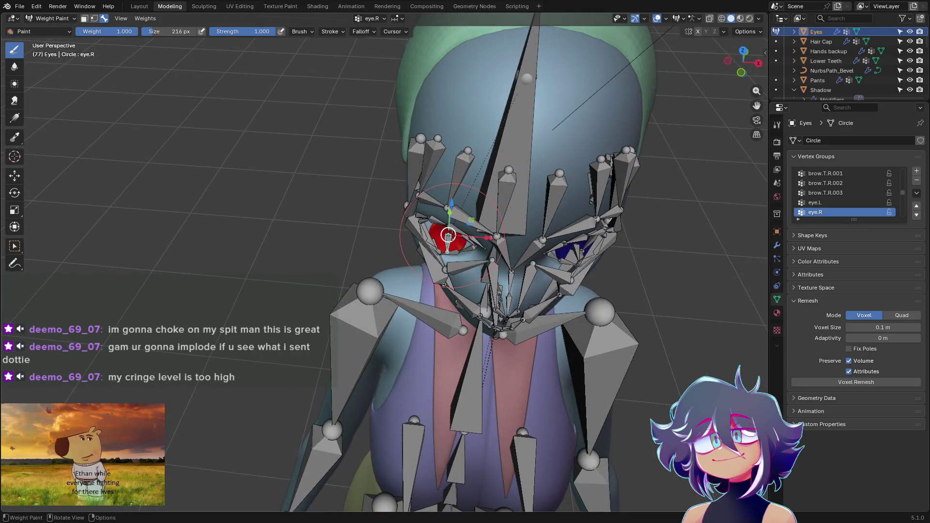
middle_click_drag(476, 248, 429, 169)
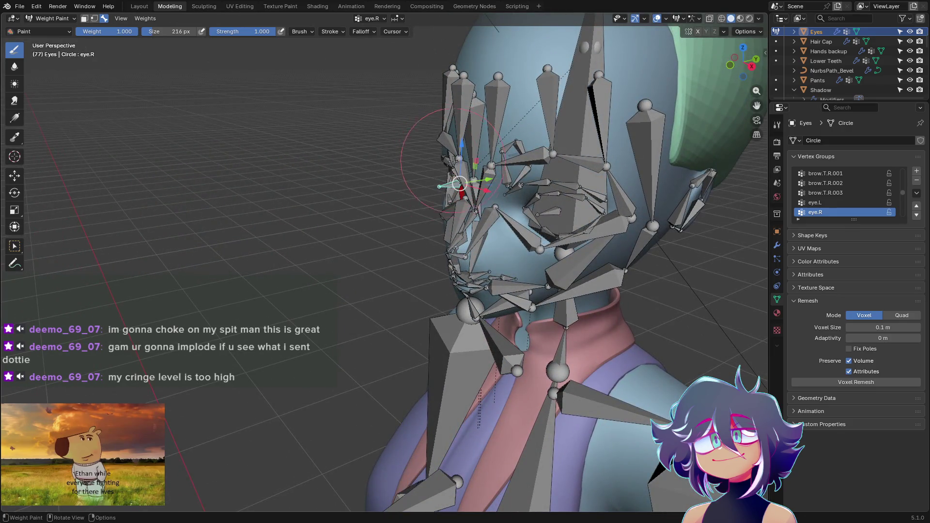
mouse_move(457, 183)
middle_mouse_down()
mouse_move(515, 211)
mouse_move(424, 182)
middle_mouse_up()
Return the Eyes mesh to Object Mode.
key("Tab")
key("Tab")
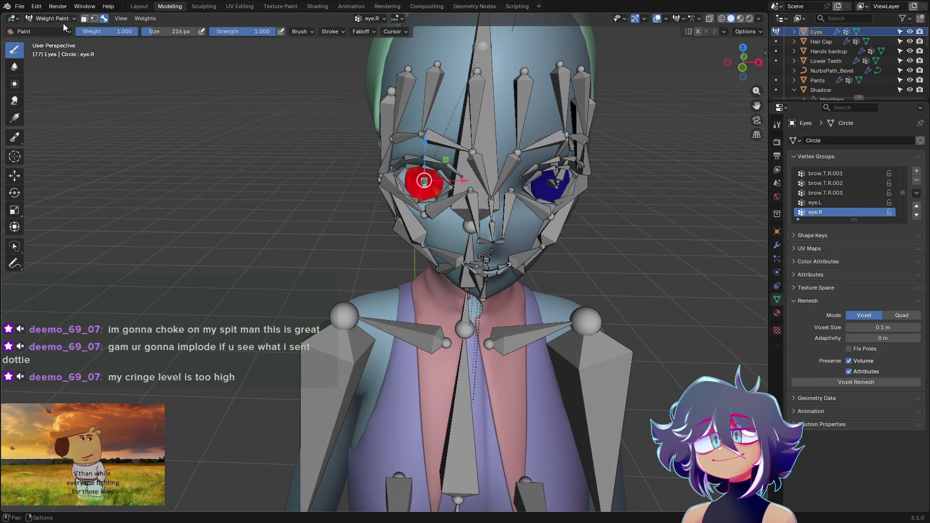
left_click(64, 27)
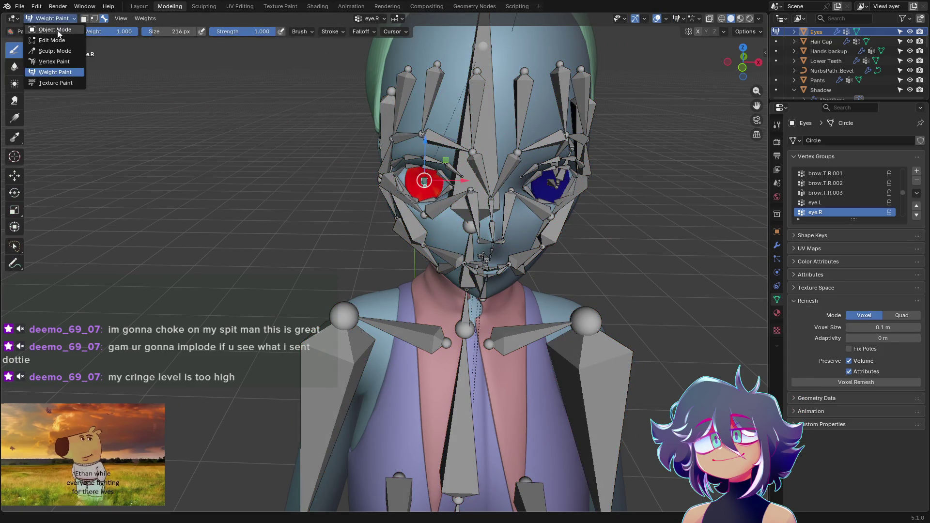
Make the metarig active, enter Pose Mode and select the eye.R bone.
left_click(420, 184)
scroll(438, 216, "up", 2)
middle_click_drag(485, 286, 368, 158, "shift")
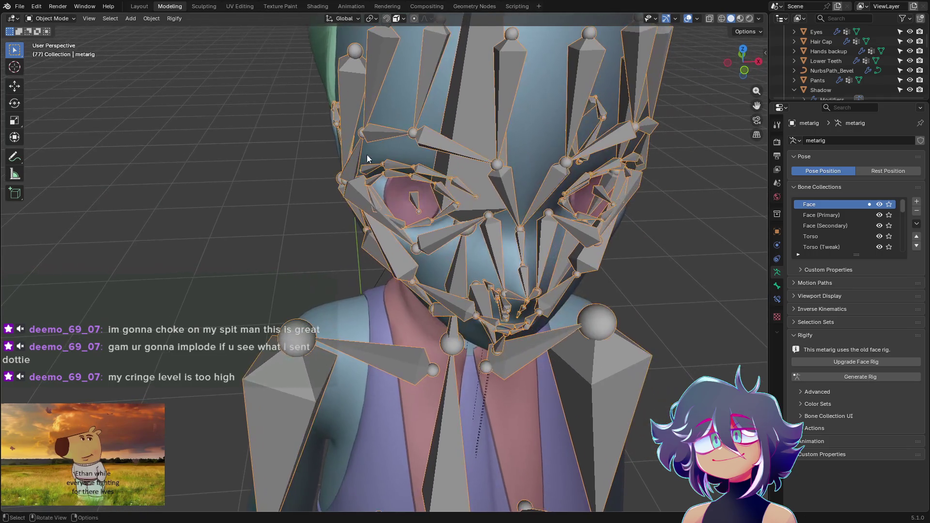
left_click(40, 20)
left_click(49, 52)
left_click(416, 200)
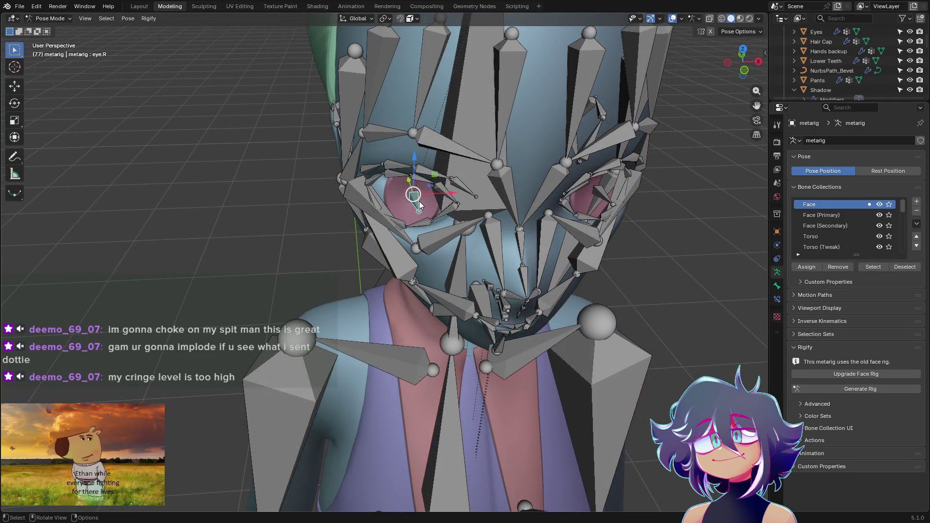
Test-move the eye.R bone, cancel it back to rest, and inspect the eye.
left_click_drag(453, 194, 429, 191)
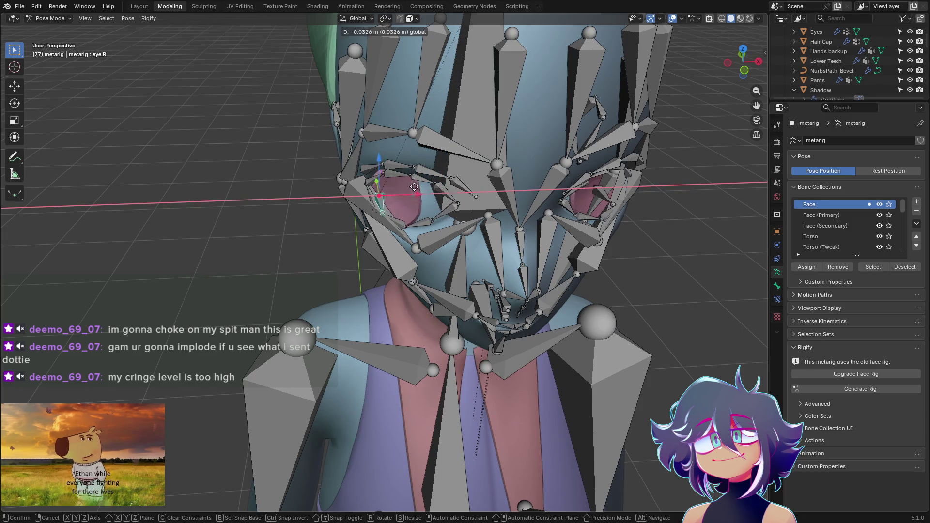
right_click(384, 185)
middle_click_drag(383, 184, 480, 194)
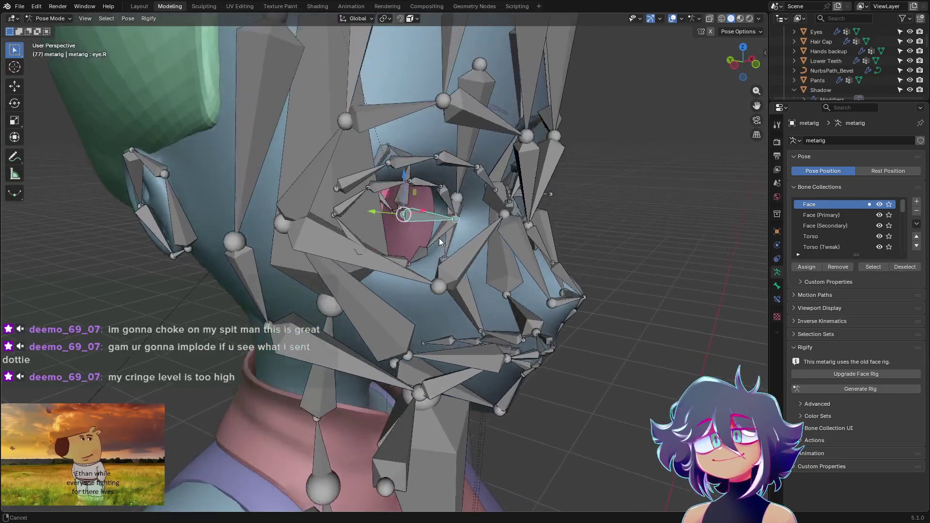
mouse_move(480, 194)
middle_mouse_down()
mouse_move(458, 260)
mouse_move(374, 241)
middle_mouse_up()
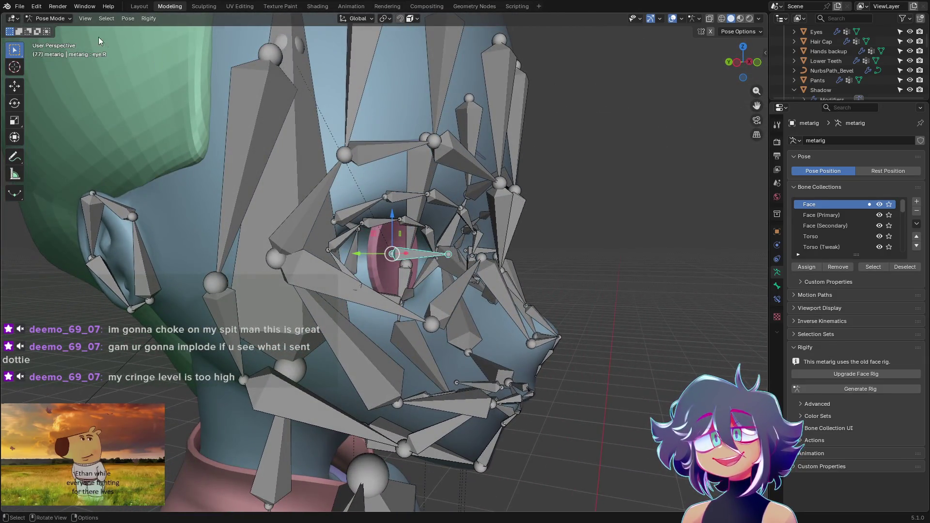
left_click(55, 21)
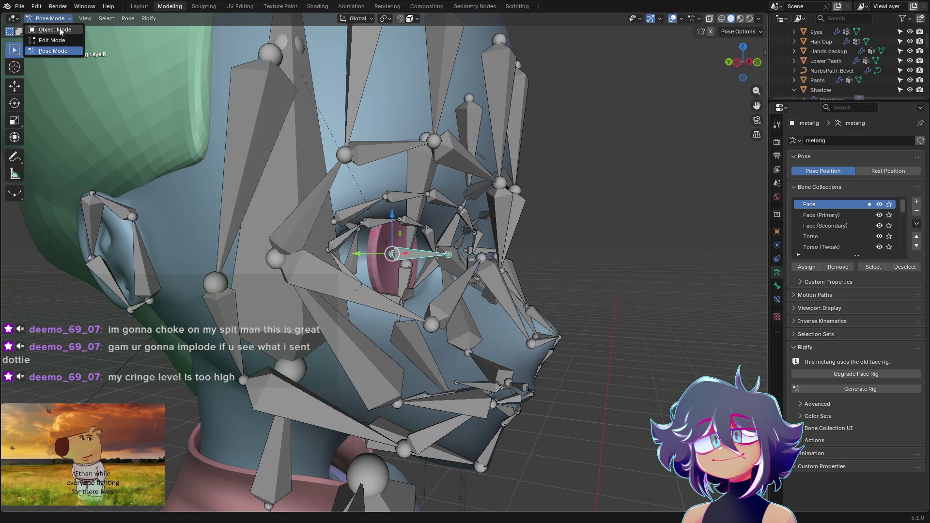
Switch the metarig back to Object Mode, reselect the Eyes and metarig, and orbit to view the face rig.
left_click(59, 31)
scroll(215, 184, "down", 2)
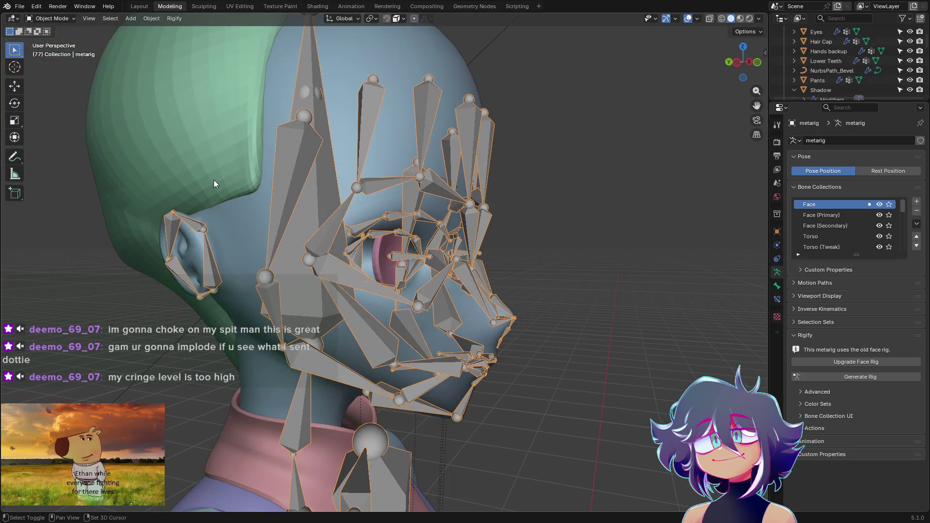
left_click(389, 258)
left_click(392, 259, "shift")
middle_click_drag(393, 260, 351, 270)
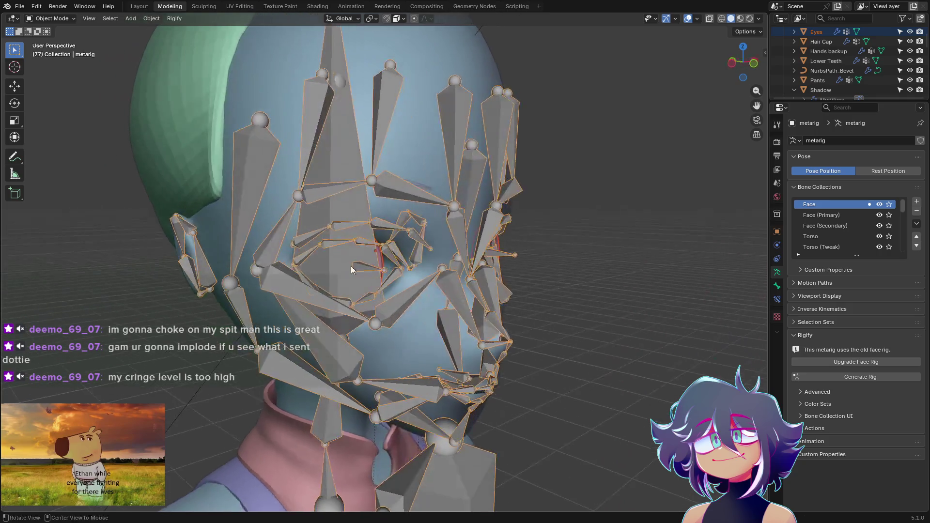
left_click(55, 19)
left_click(58, 29)
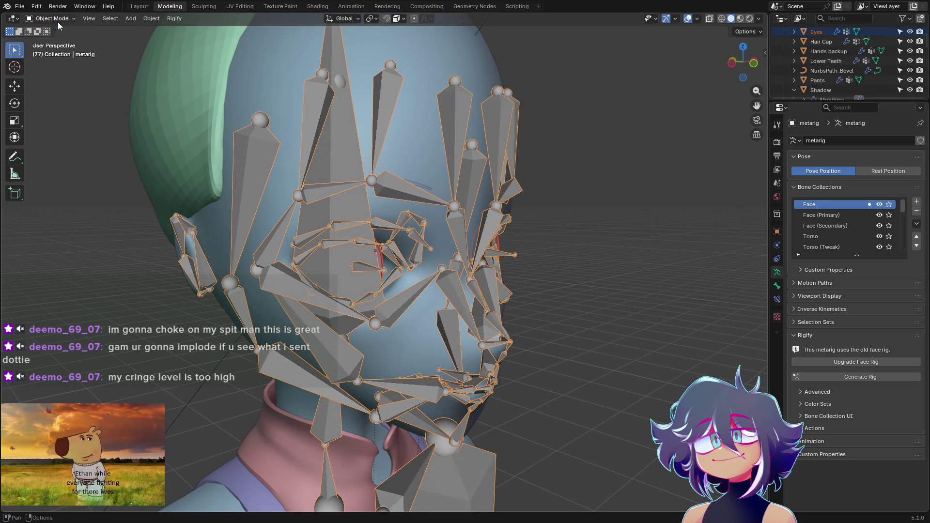
middle_click_drag(361, 257, 413, 263)
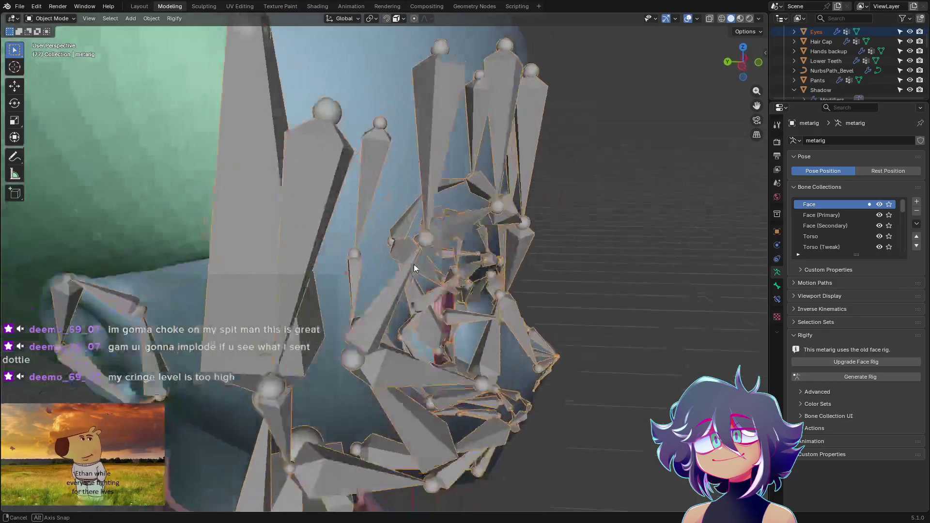